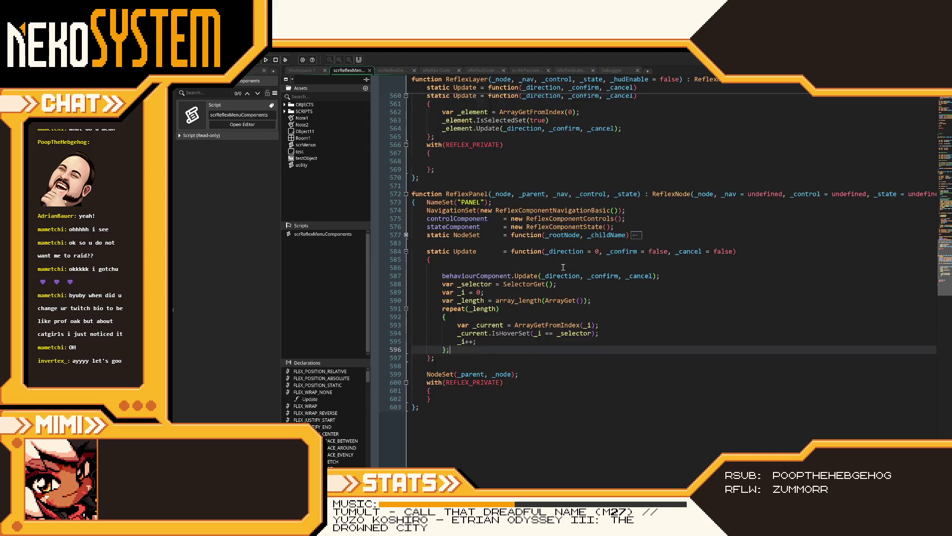
Cycle the test menu through TEST BUTTON, TEST SLIDER and TEST OPTIONS, then quit the game.
scroll(563, 268, "up", 8)
scroll(569, 332, "down", 2)
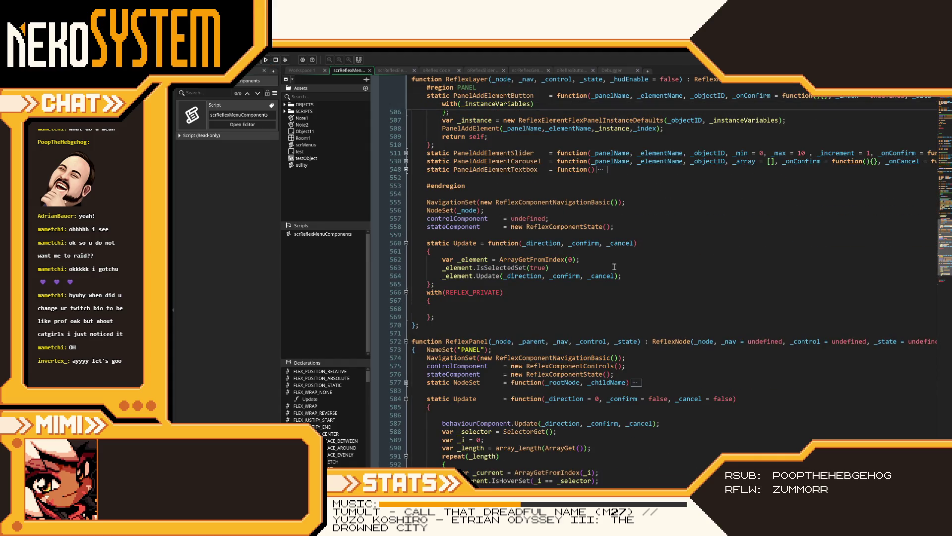
key("Up")
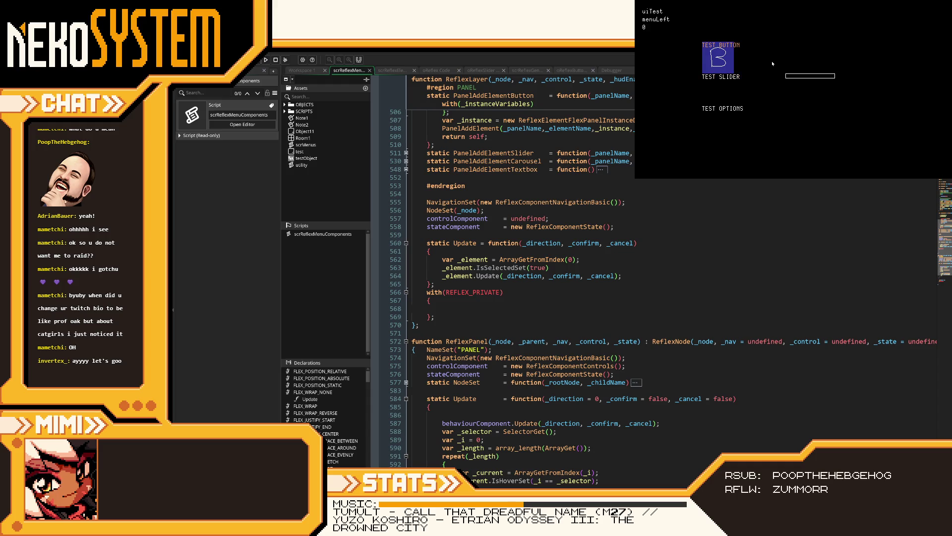
key("Down")
key("Down")
key("Up")
key("Escape")
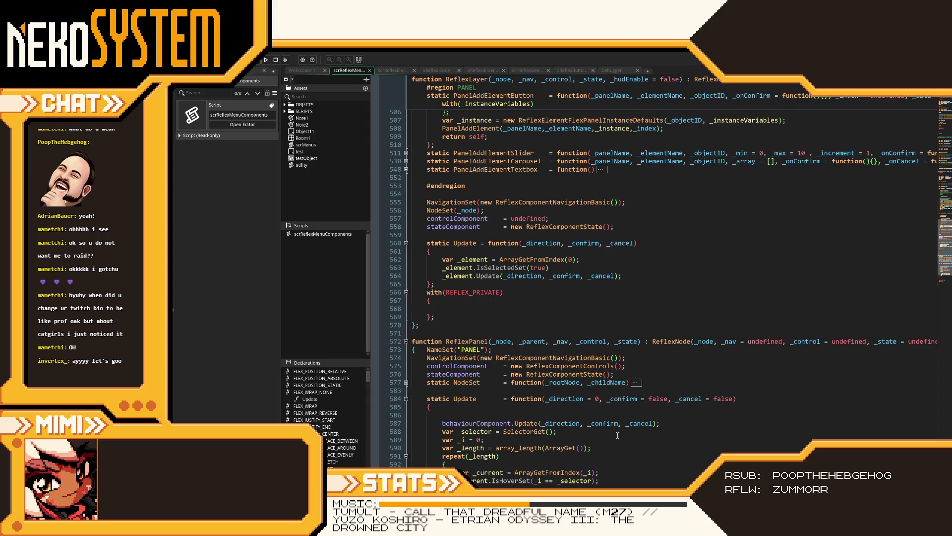
left_click(617, 431)
Fold the PanelAddElement, PanelAddElementButton and ReflexPanel function bodies in the script.
scroll(618, 435, "down", 4)
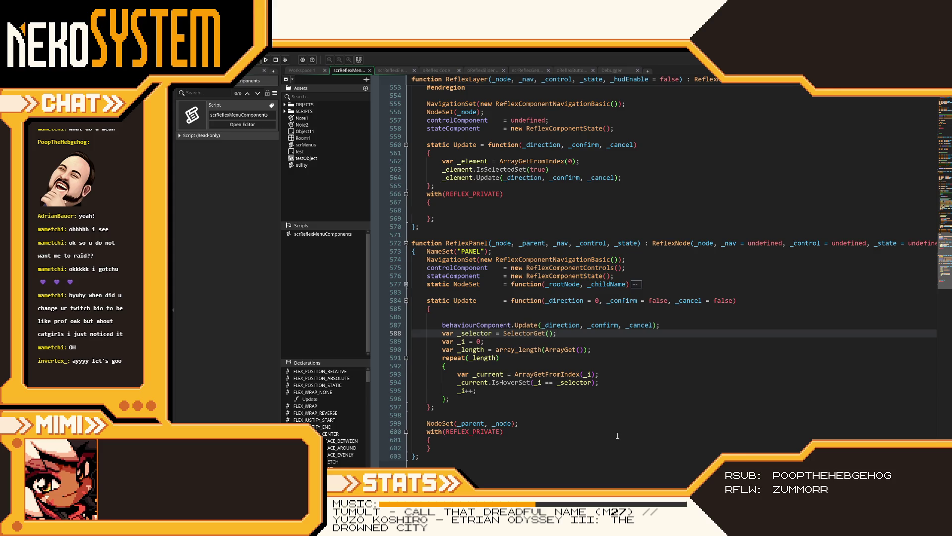
scroll(611, 447, "up", 20)
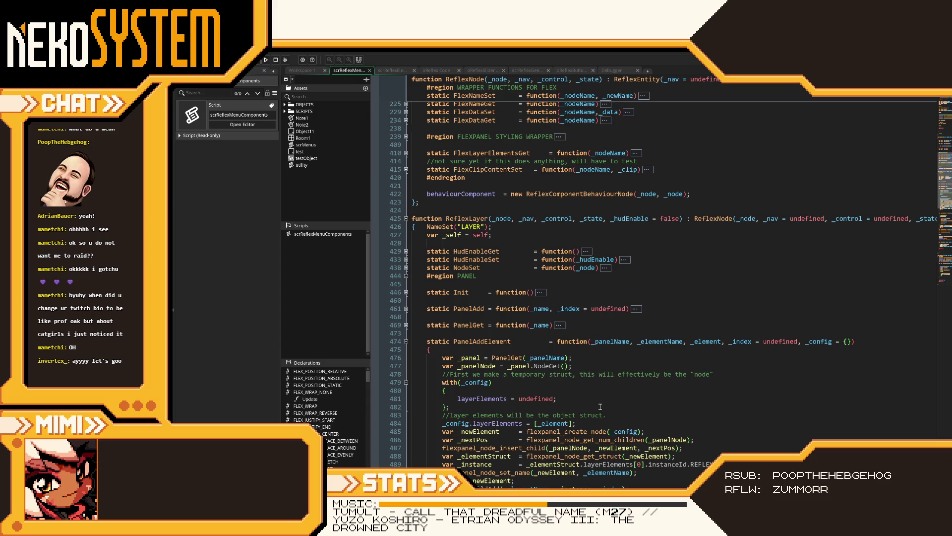
scroll(585, 349, "down", 6)
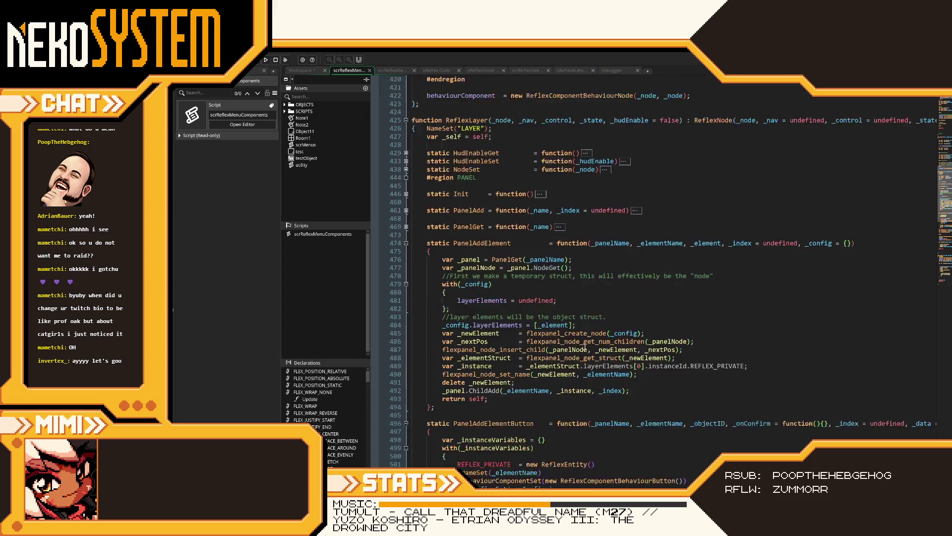
scroll(409, 239, "up", 2)
left_click(407, 243)
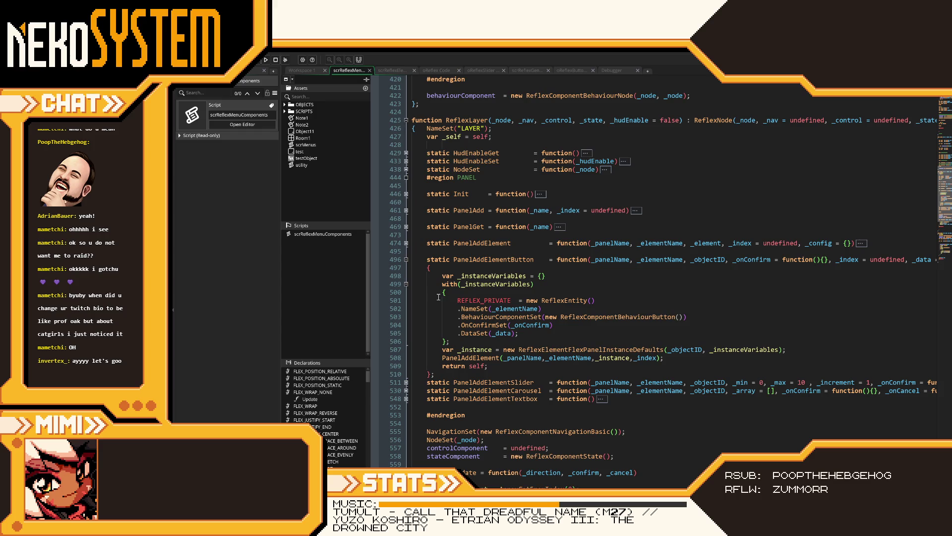
left_click(406, 260)
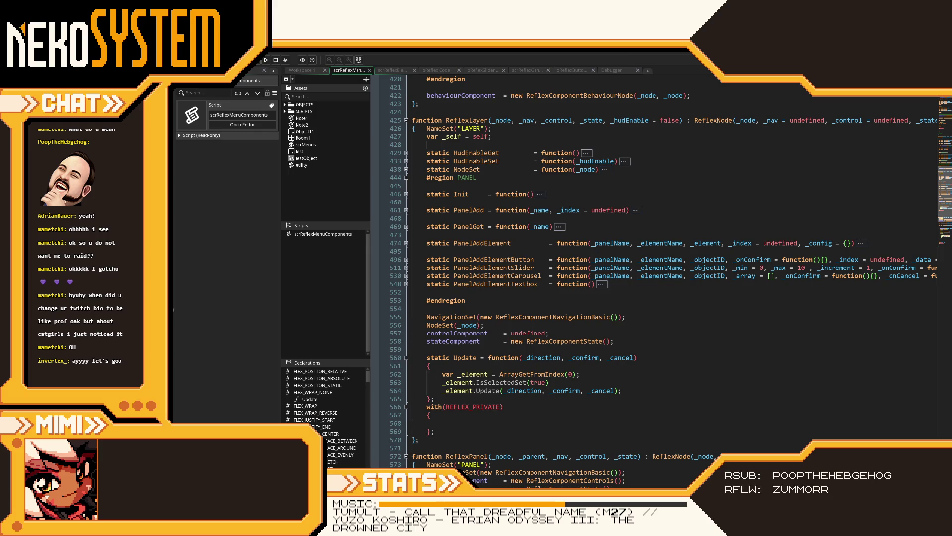
left_click(406, 457)
scroll(449, 416, "up", 2)
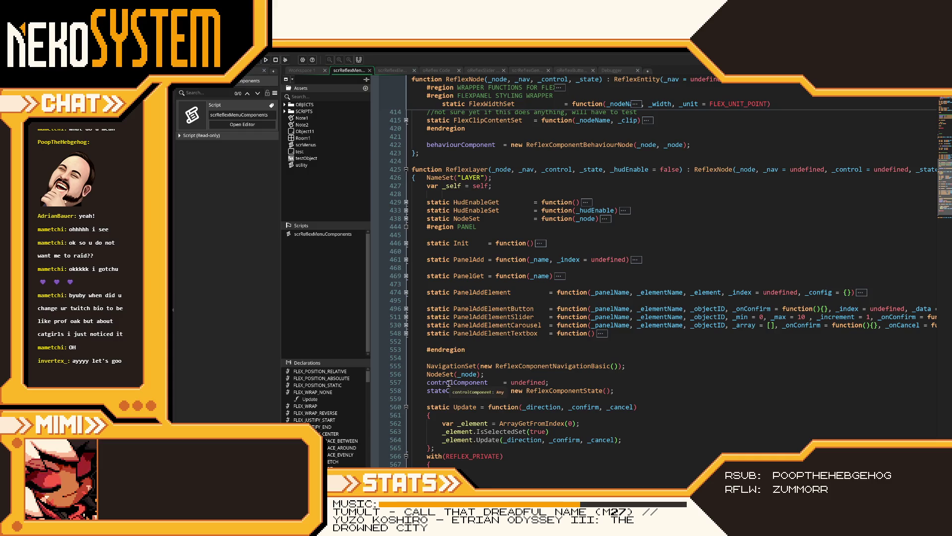
scroll(438, 383, "down", 2)
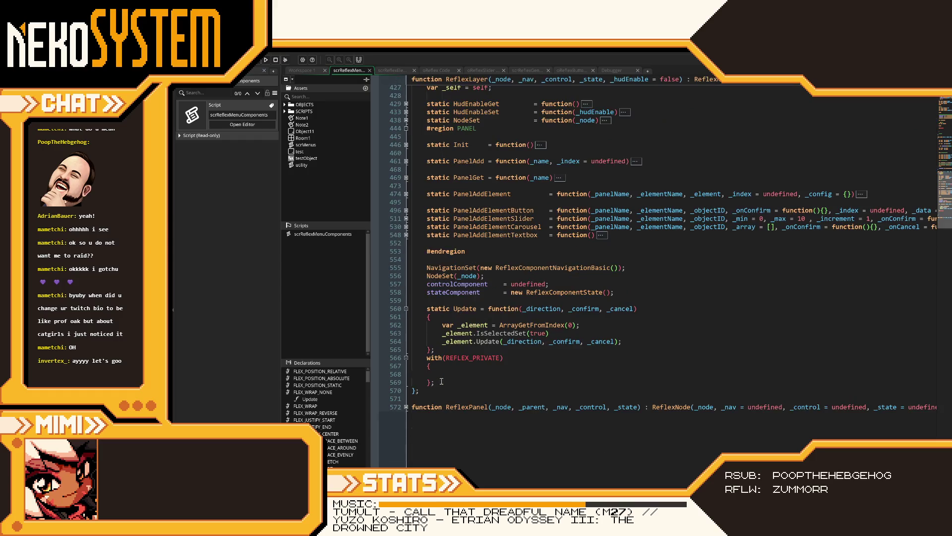
Fold the static Update function (line 560), ReflexNode (191) and ReflexManager (93).
left_click(406, 358)
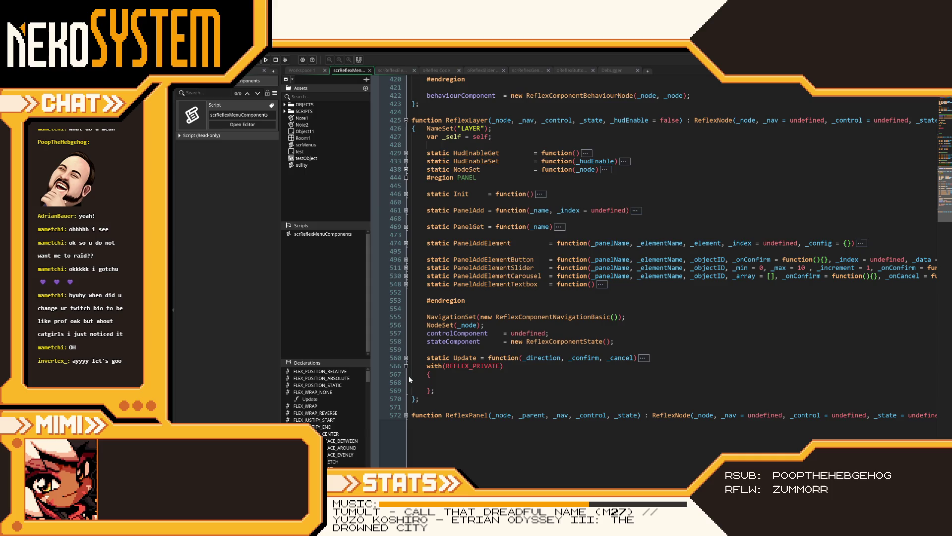
scroll(476, 394, "up", 6)
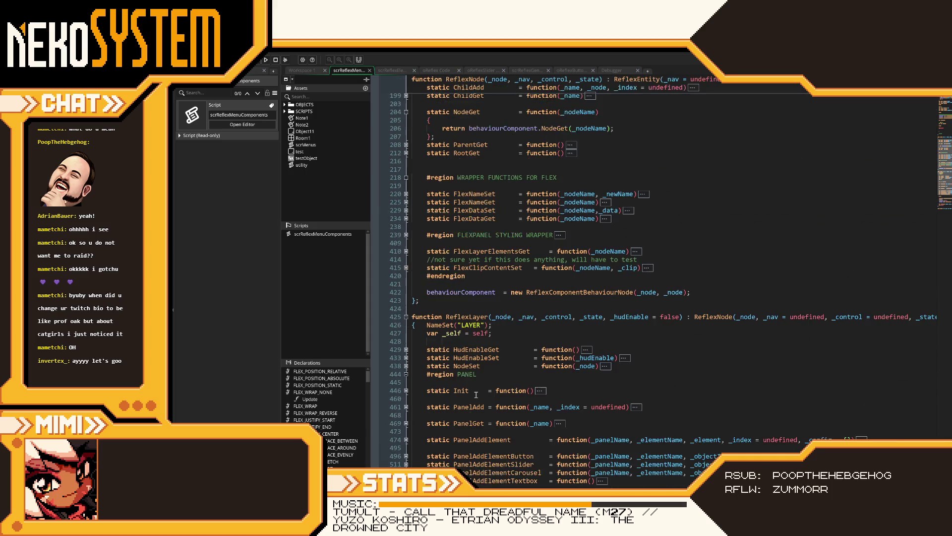
scroll(433, 346, "up", 10)
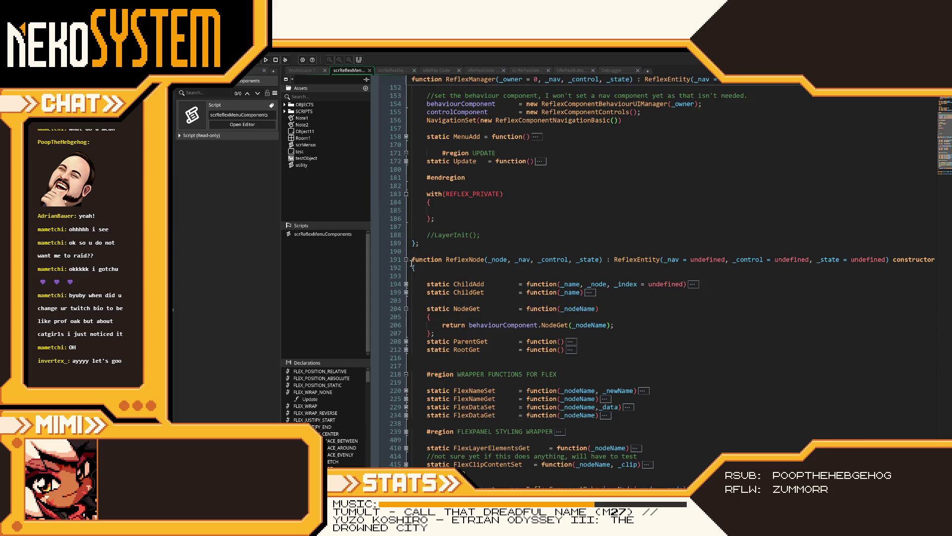
left_click(406, 259)
scroll(443, 271, "up", 12)
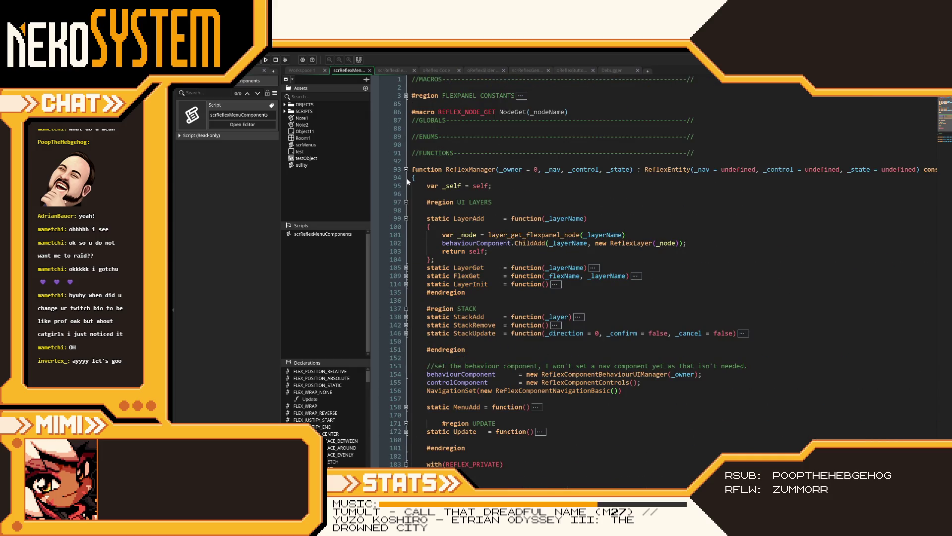
left_click(407, 169)
Peek inside ReflexManager by toggling its fold several times, leaving it collapsed.
left_click(406, 169)
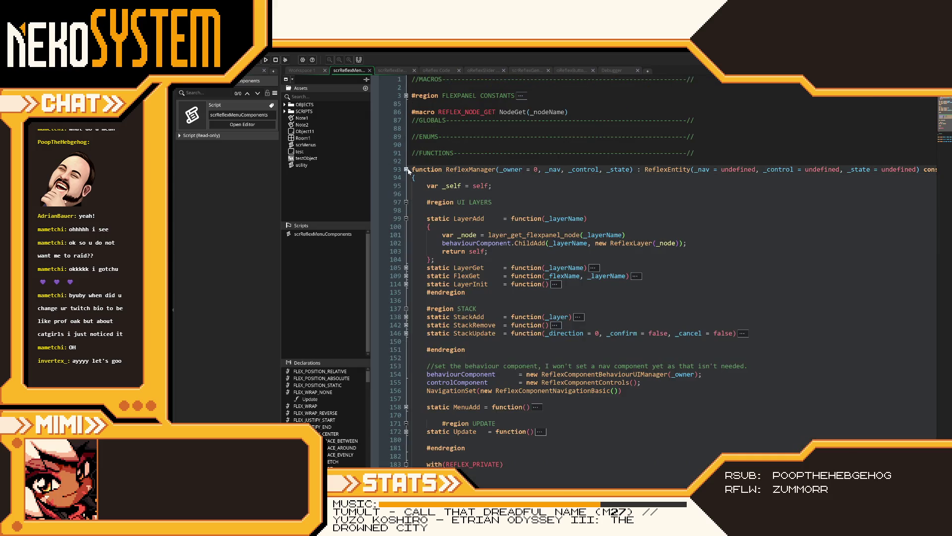
left_click(407, 169)
left_click(407, 169)
left_click(406, 169)
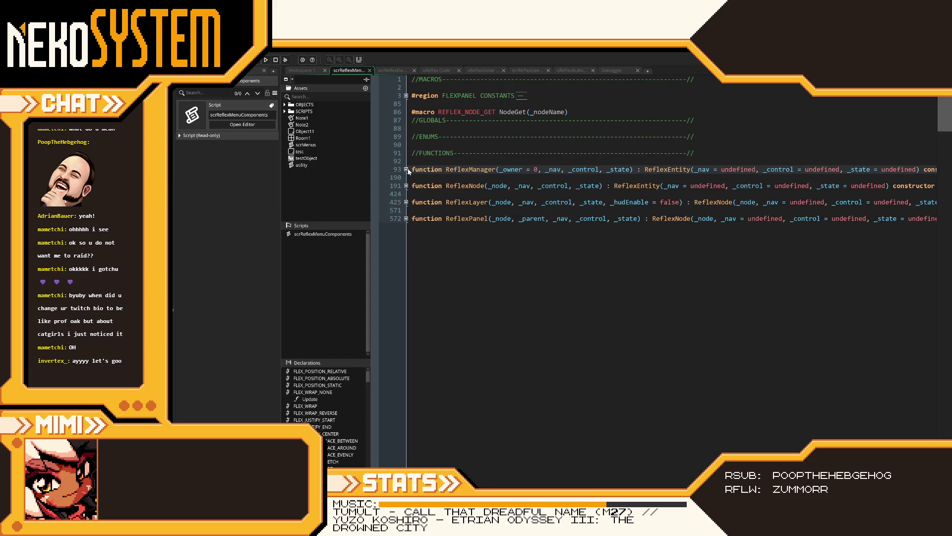
left_click(407, 169)
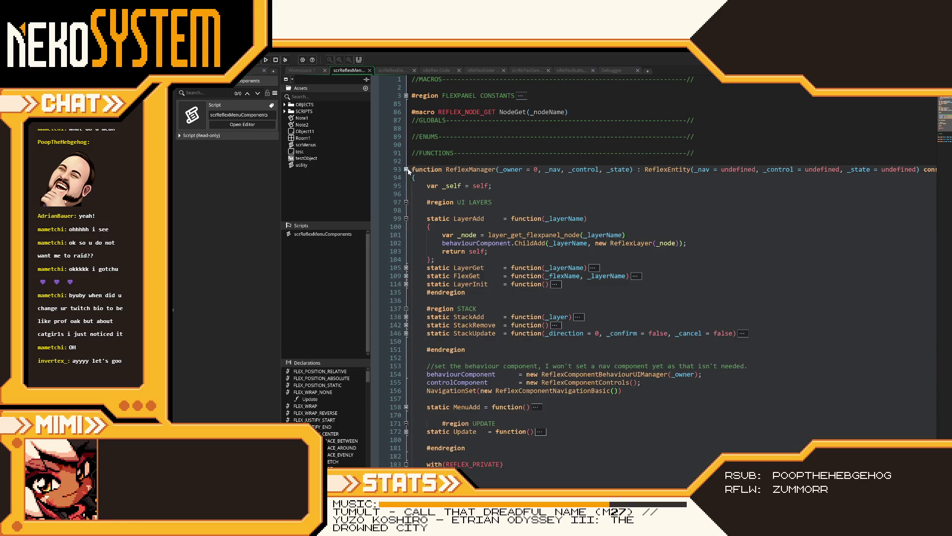
left_click(407, 170)
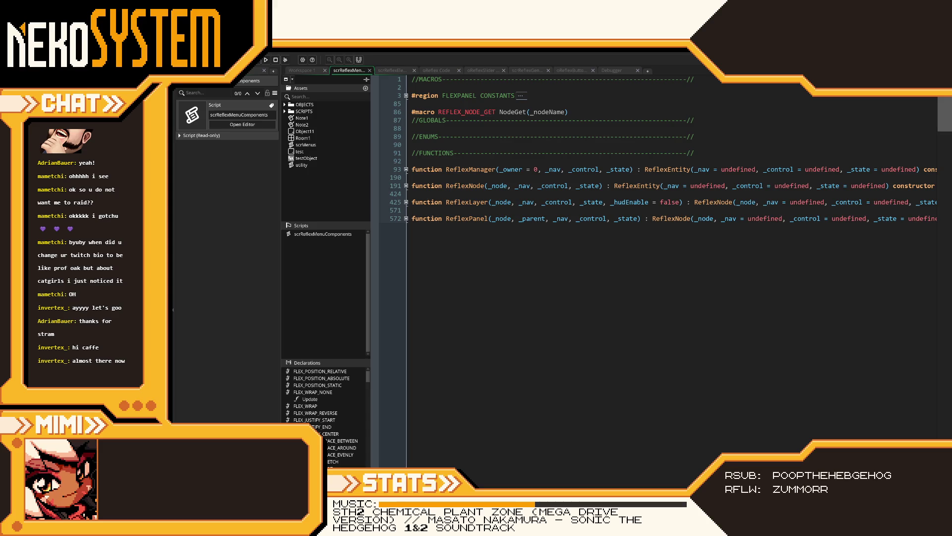
left_click_drag(641, 218, 498, 220)
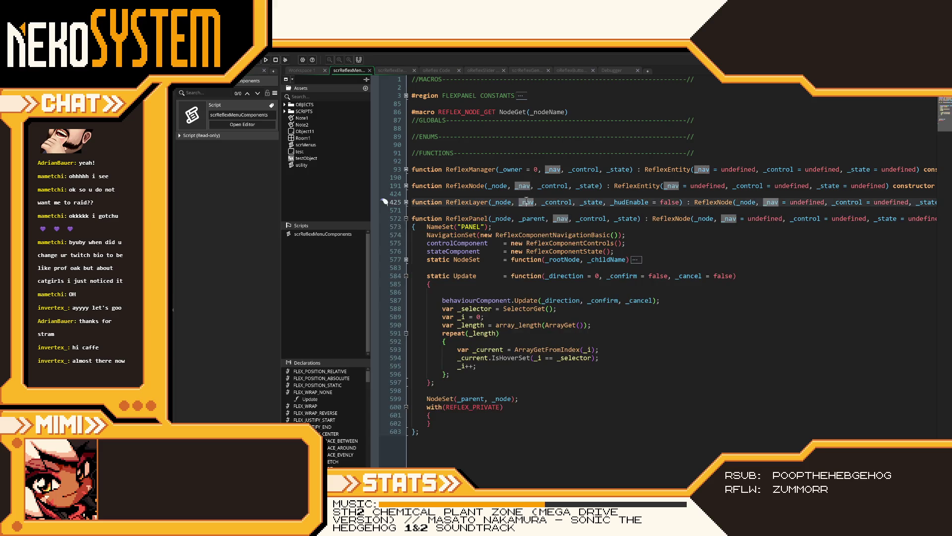
left_click(522, 202)
left_click(407, 219)
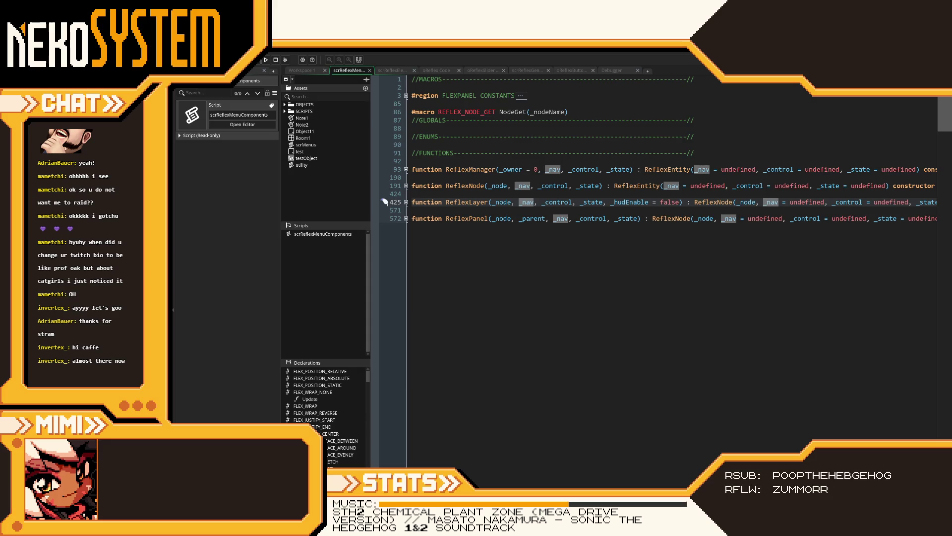
left_click(609, 218)
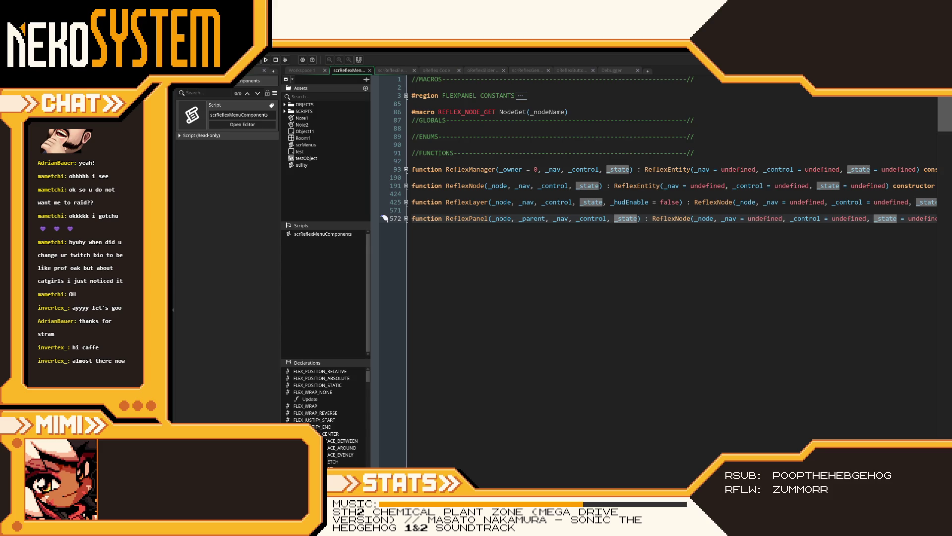
left_click(406, 219)
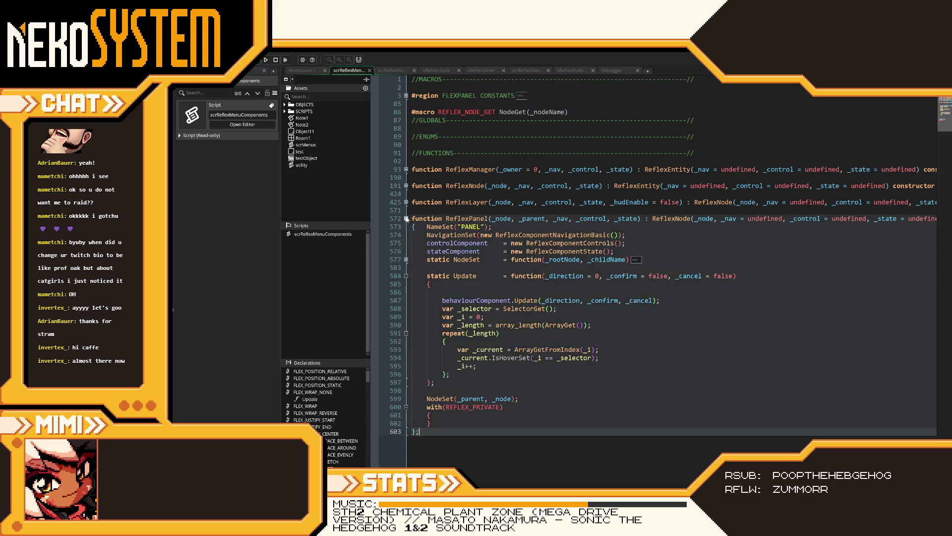
left_click(407, 219)
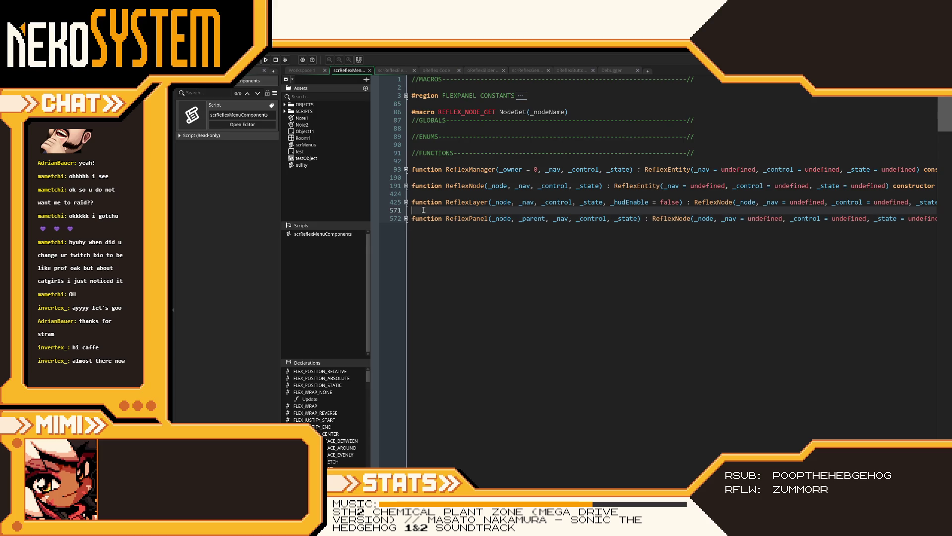
left_click(446, 185)
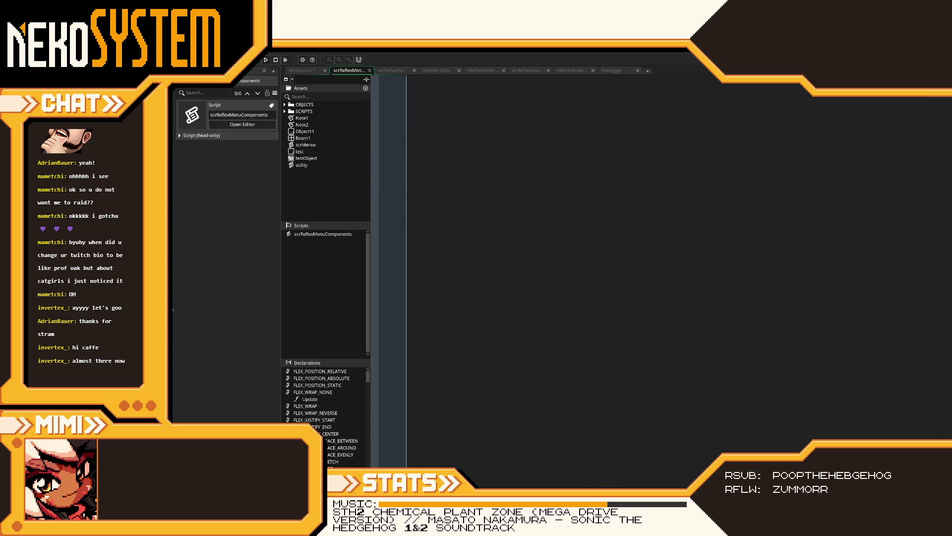
Add a new function Entity() with empty braces at the end of the script and save.
key("ctrl+End")
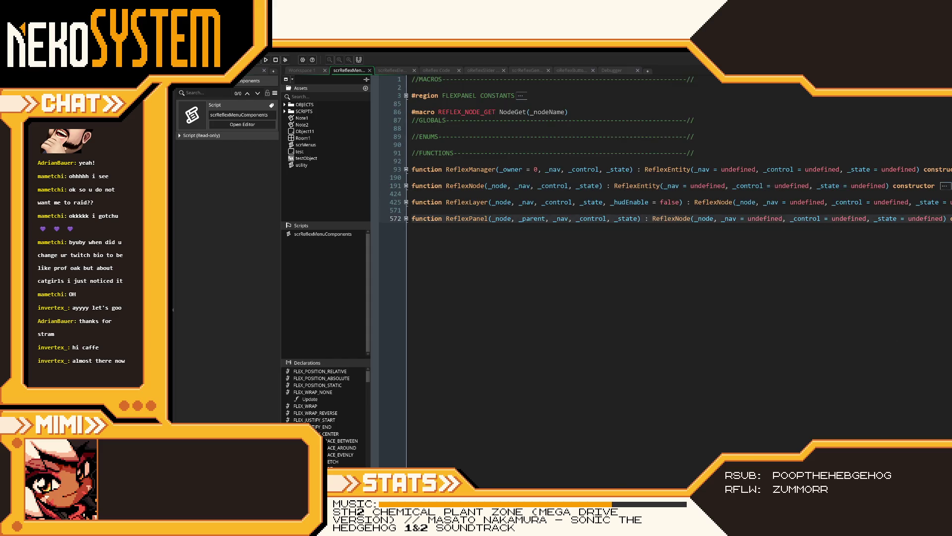
key("Return")
key("Return")
key("Return")
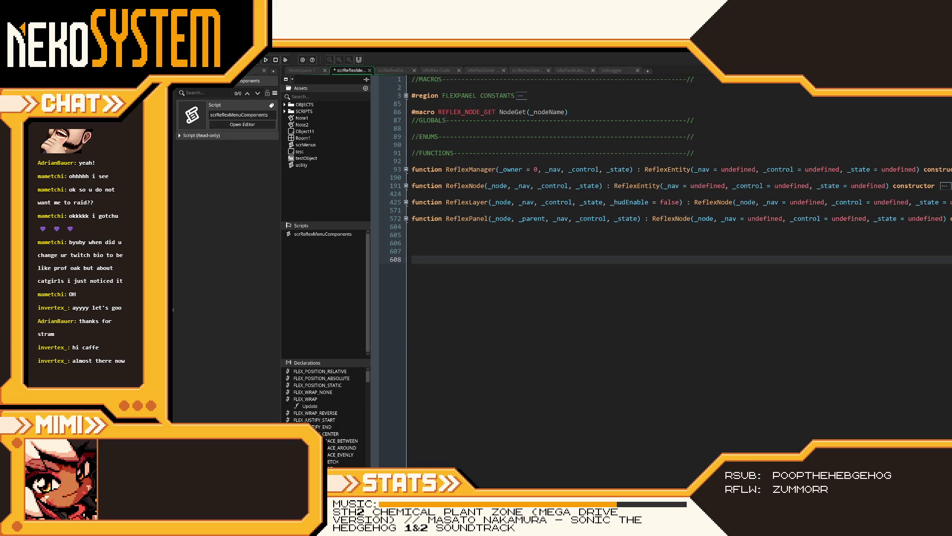
type("function ")
type("Entity(")
key("End")
key("Return")
type("{")
key("Return")
key("ctrl+s")
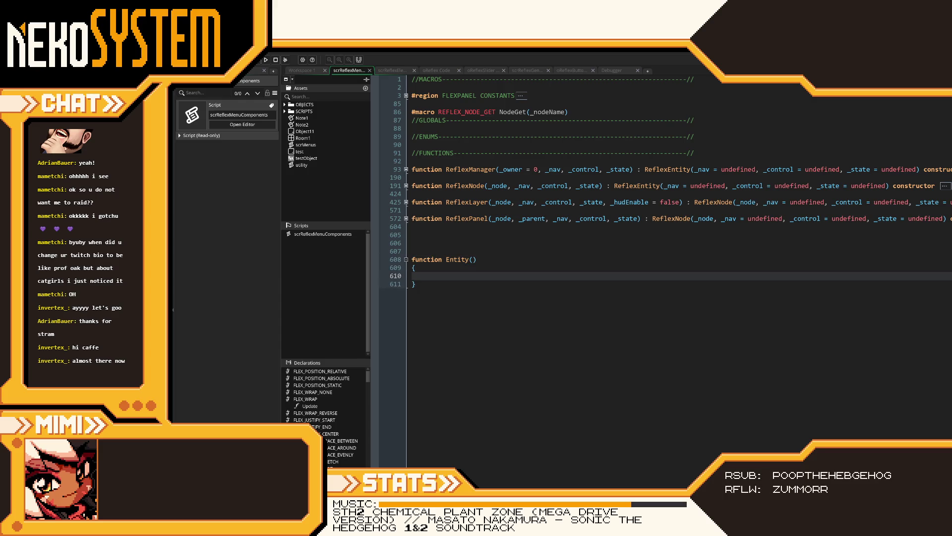
Make Entity a constructor by adding the constructor keyword to its signature, then save.
left_click(587, 259)
type("co")
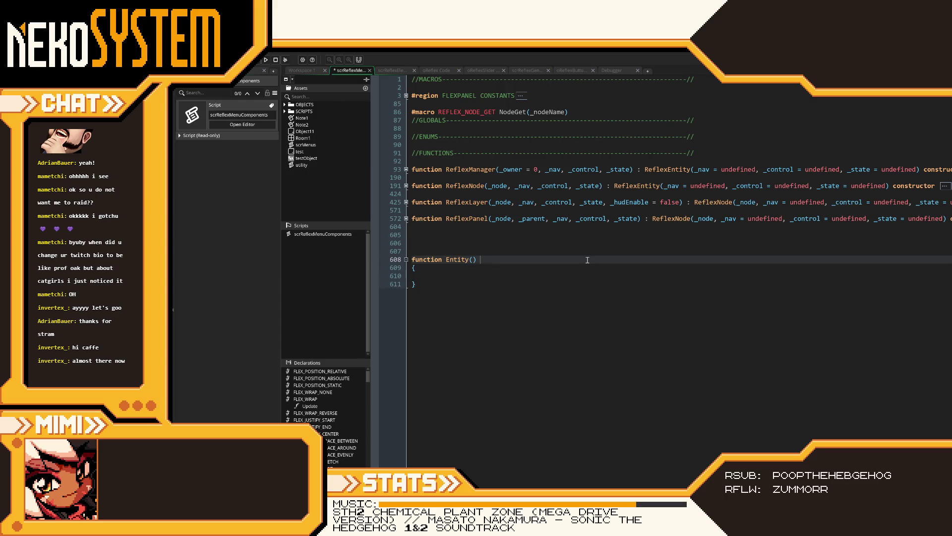
type("nstructior")
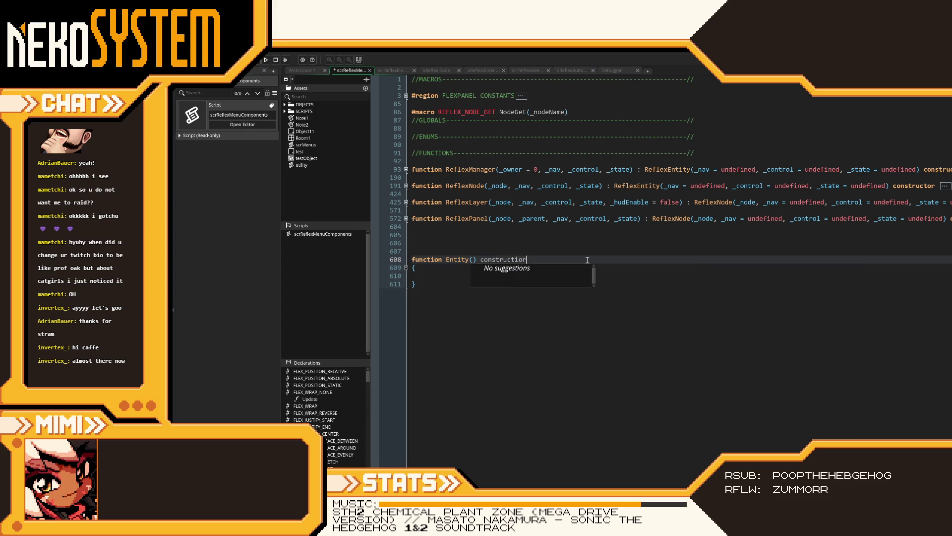
key("BackSpace")
key("BackSpace")
key("BackSpace")
type("or")
key("ctrl+s")
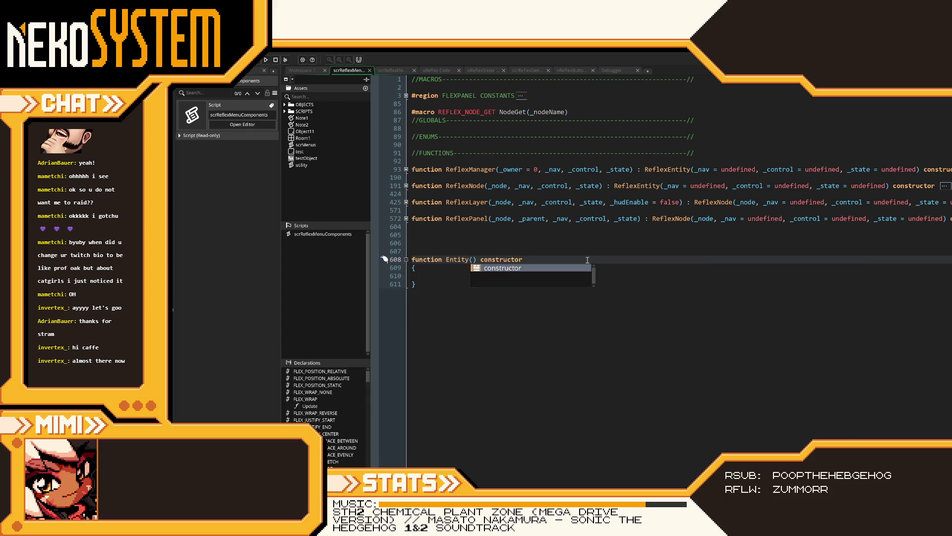
Declare static ComponentAdd(_componentName, _component) with an empty braced body inside Entity, and save.
left_click(587, 276)
key("Tab")
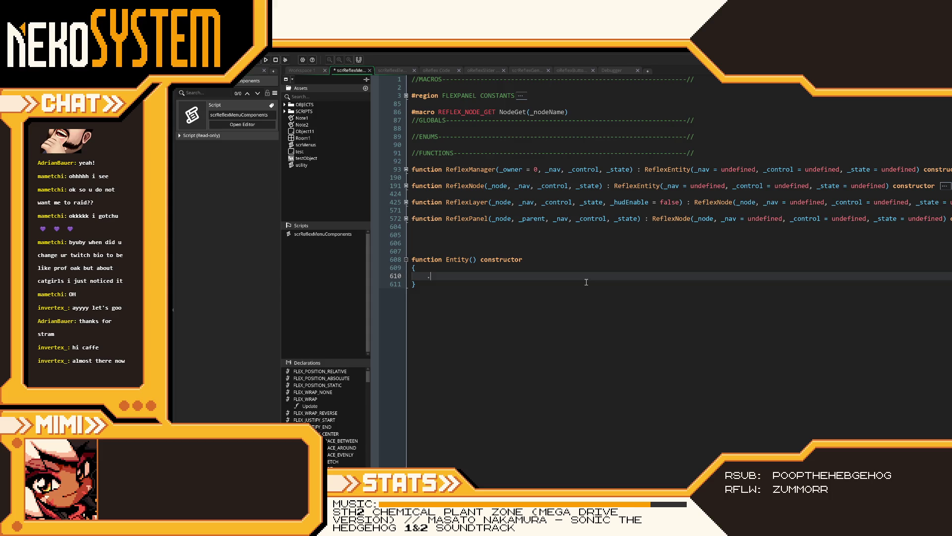
type("static AddCom")
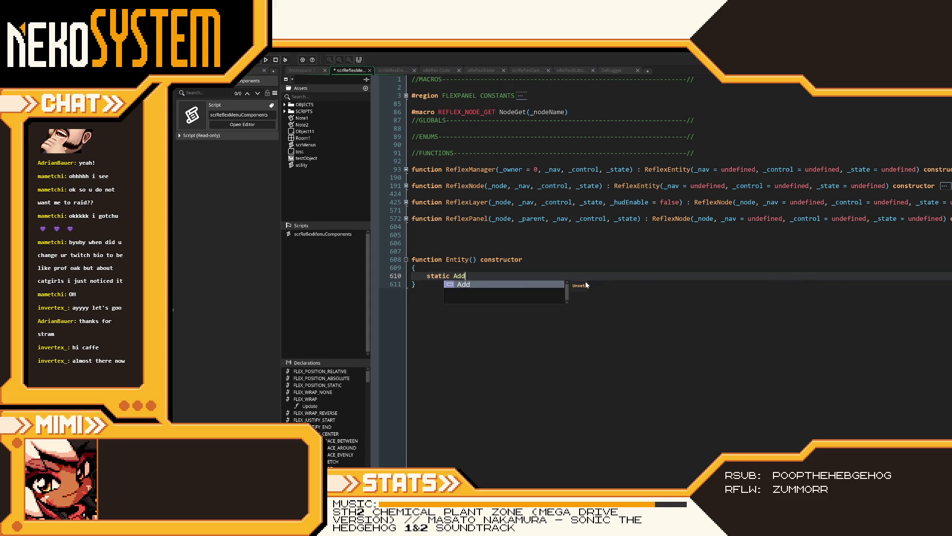
key("BackSpace")
key("BackSpace")
key("BackSpace")
type("Co")
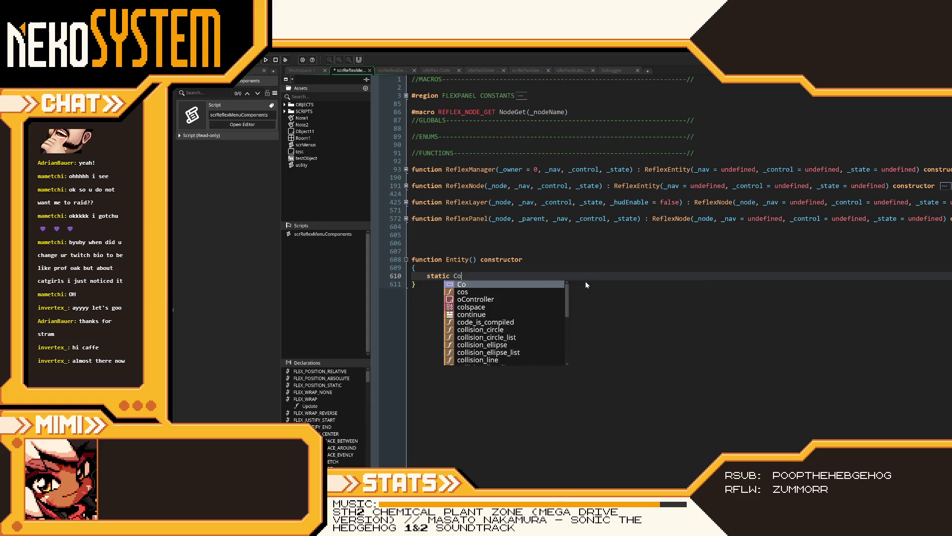
type("mponentAdd(_")
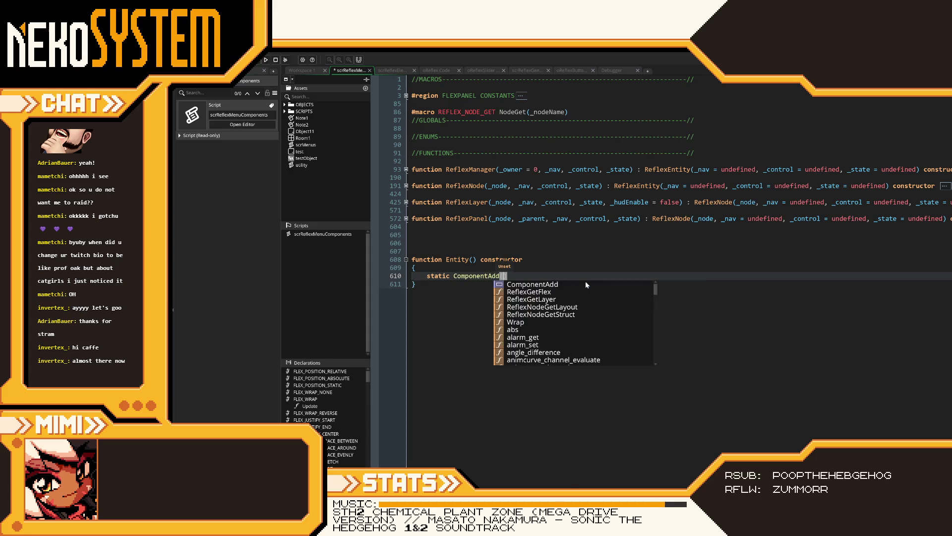
type("componentName, ")
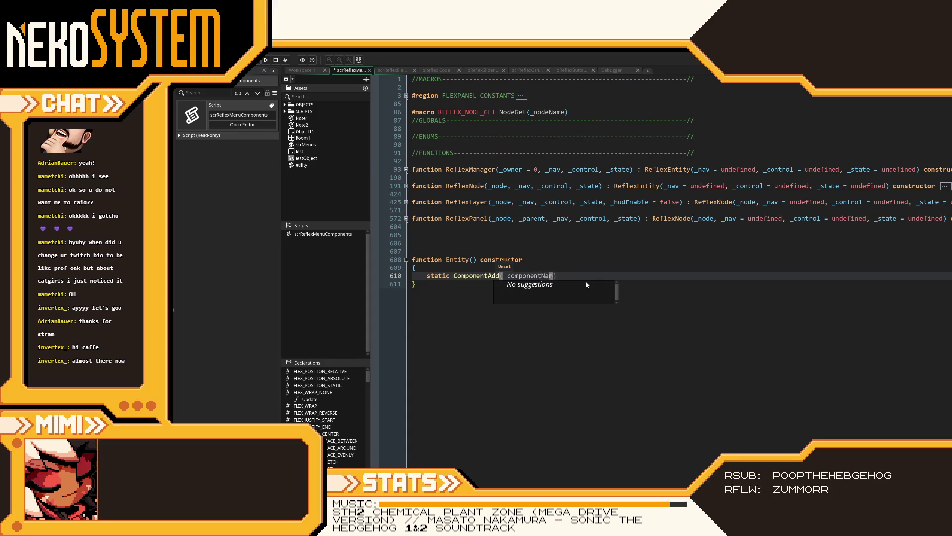
type("_component")
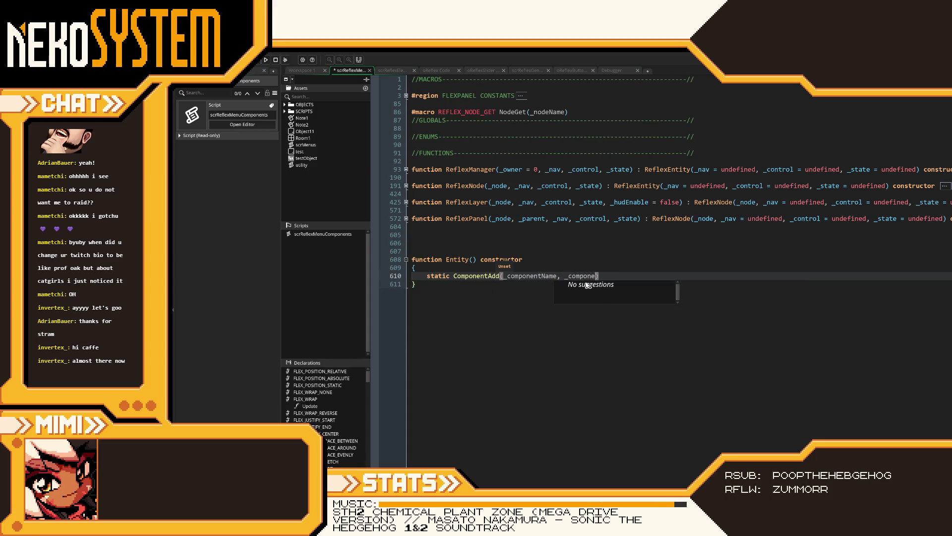
left_click(664, 274)
key("Return")
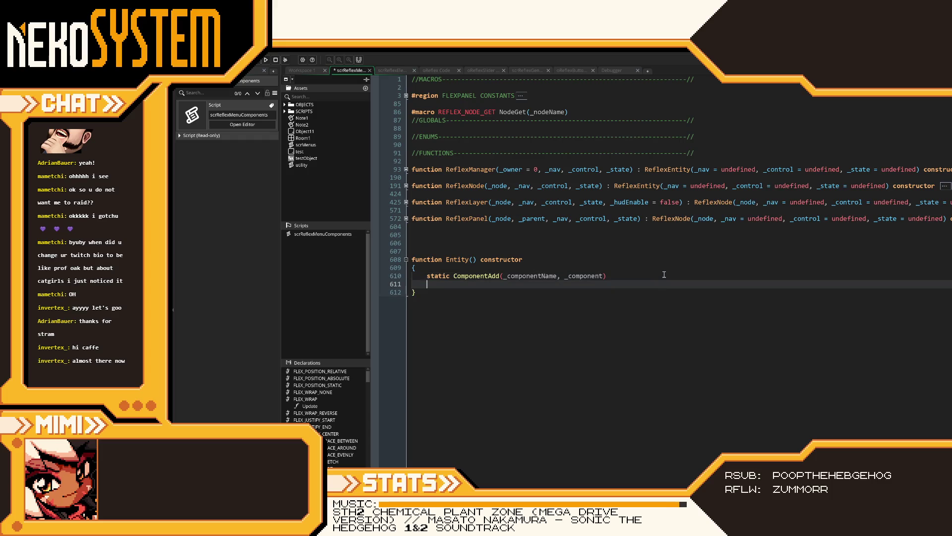
type("{")
key("Return")
key("ctrl+s")
key("Tab")
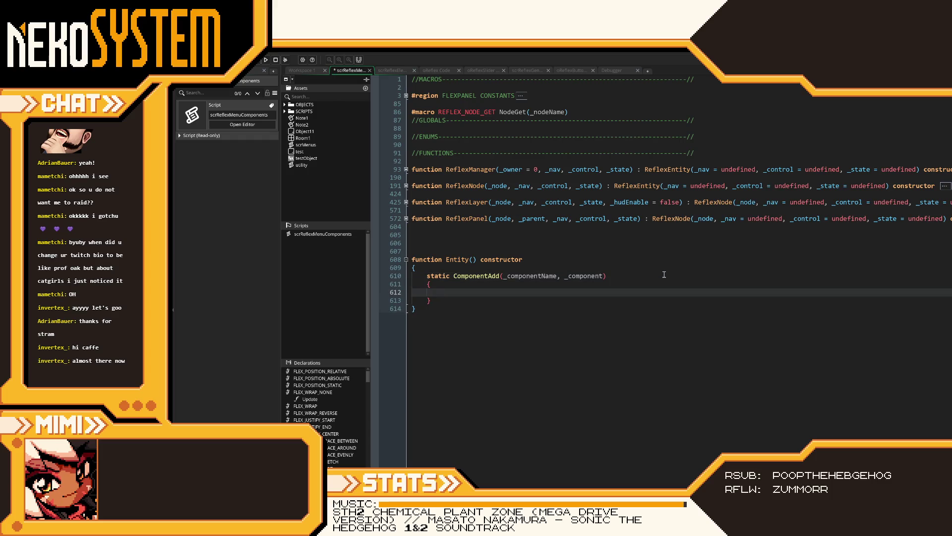
Write self[$ _componentName] = _component as the ComponentAdd body.
type("self")
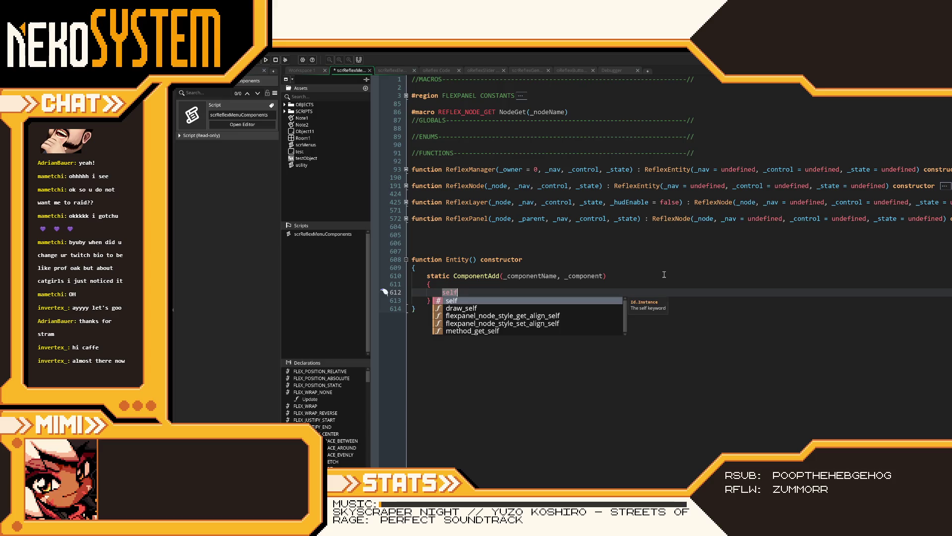
type("[$ ")
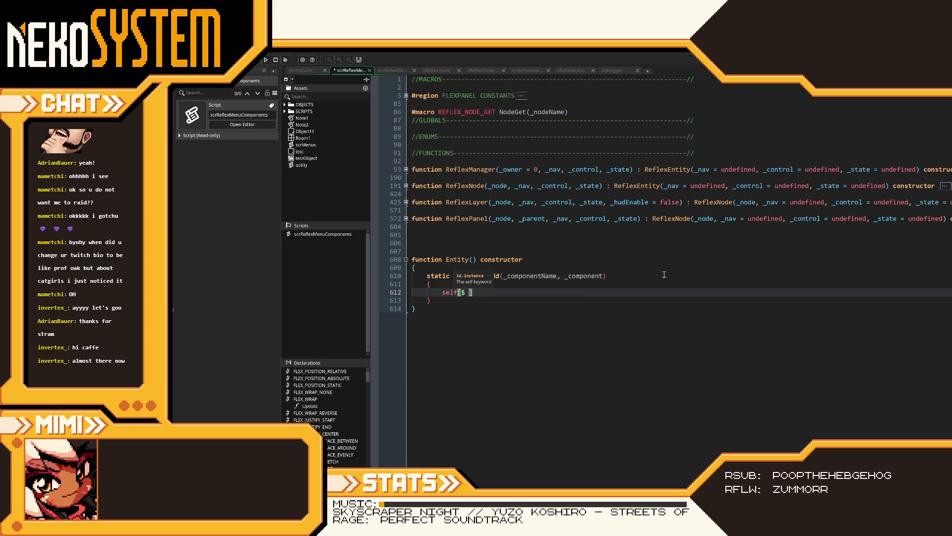
type("_c")
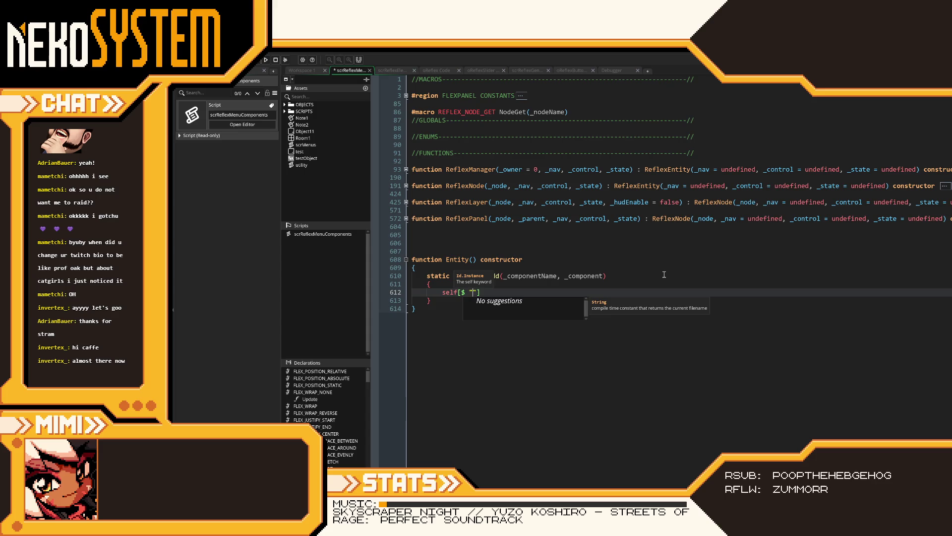
type("omponentName,")
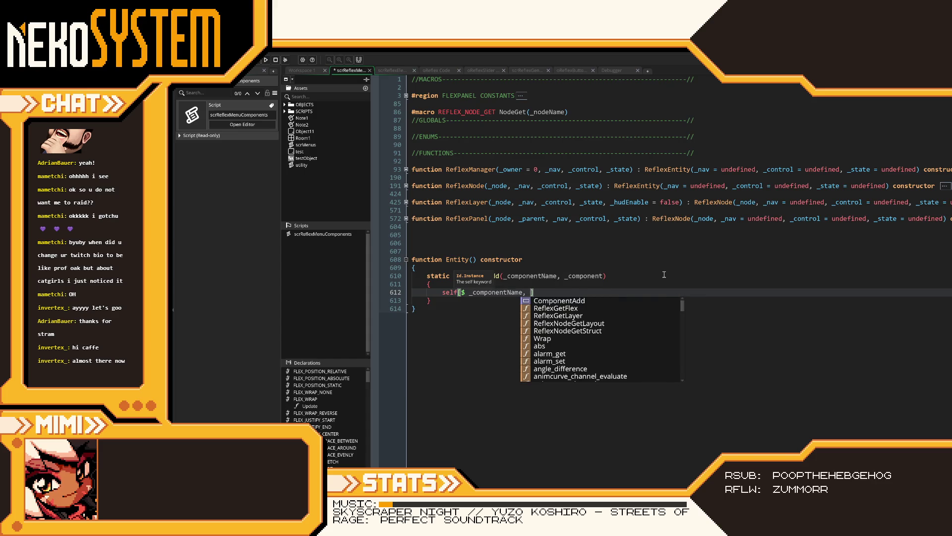
type(" _component")
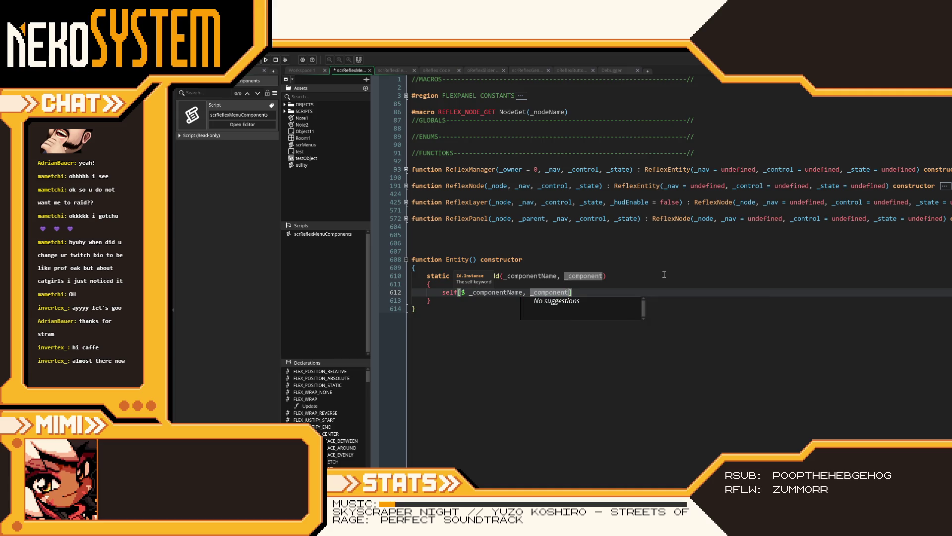
key("ctrl+s")
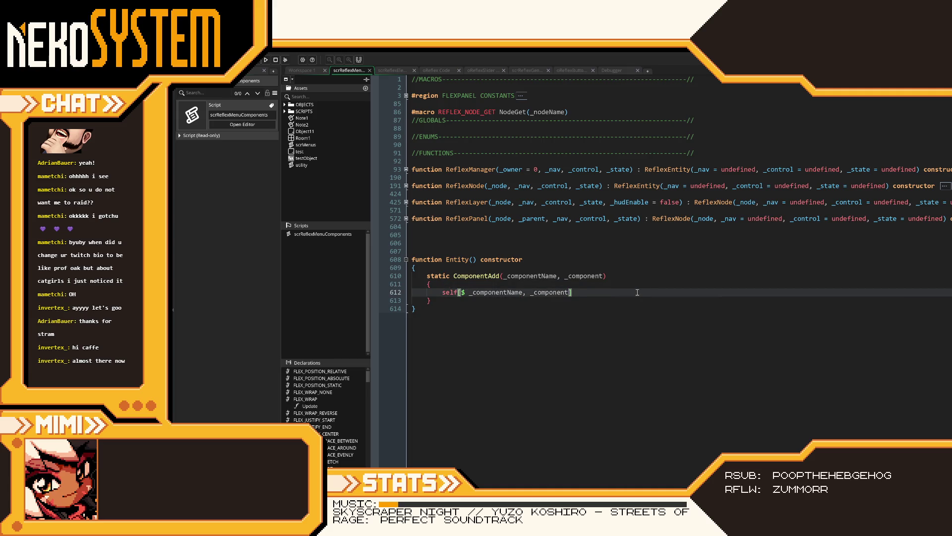
left_click_drag(572, 292, 523, 293)
key("ctrl+c")
key("BackSpace")
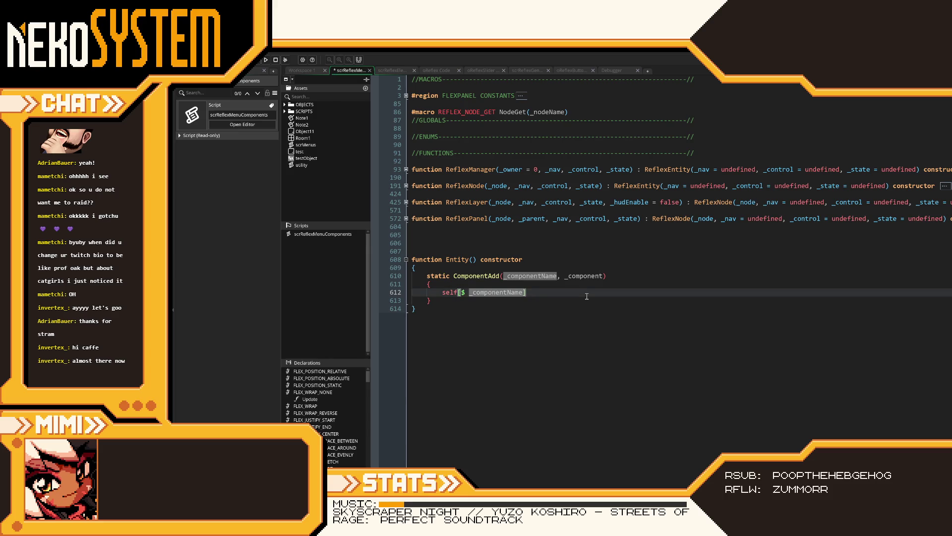
type(" =")
key("ctrl+v")
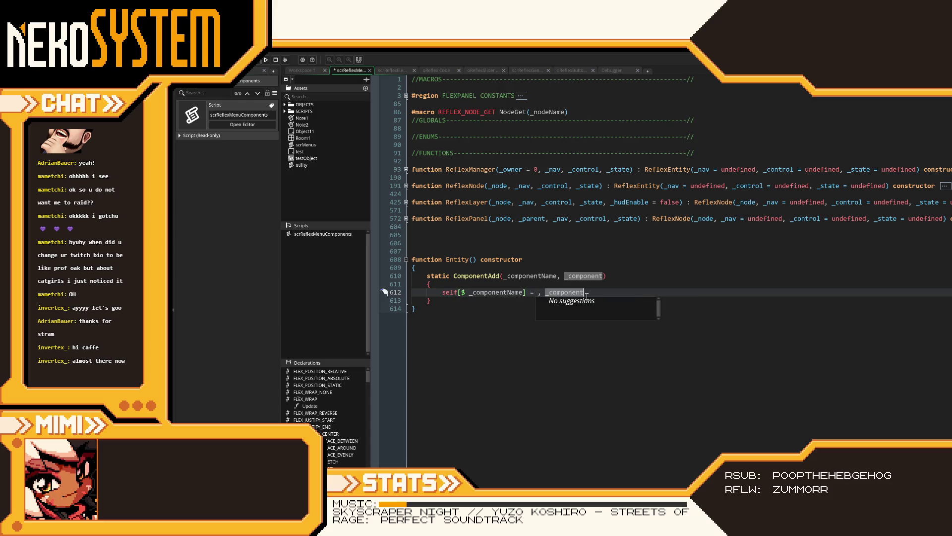
left_click(548, 292)
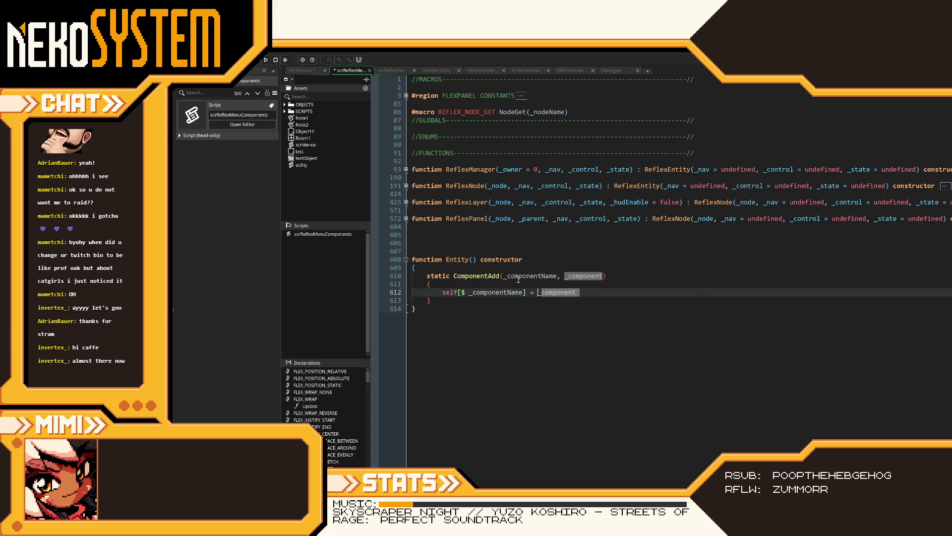
key("BackSpace")
key("BackSpace")
Change the header to static ComponentAdd = function(_componentName, _component).
left_click(502, 275)
type("= fu")
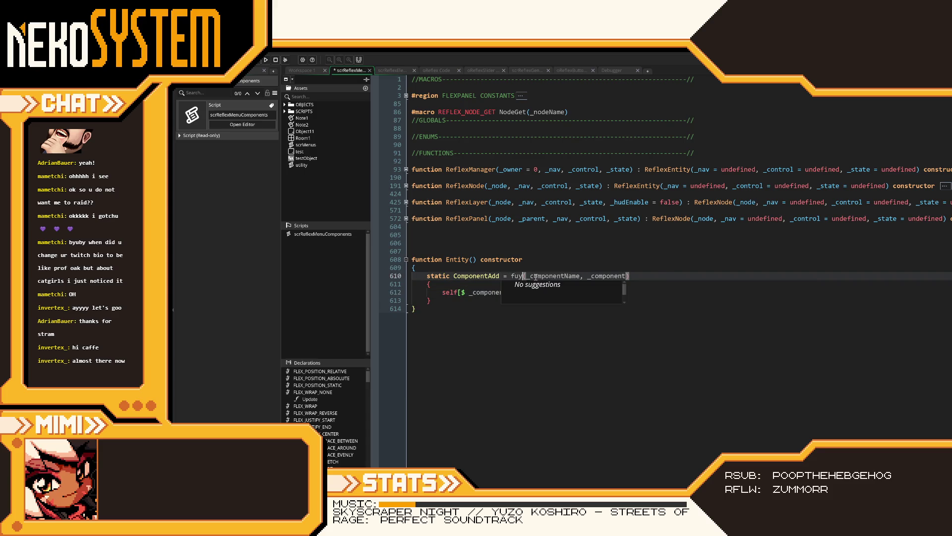
type("nct")
key("Return")
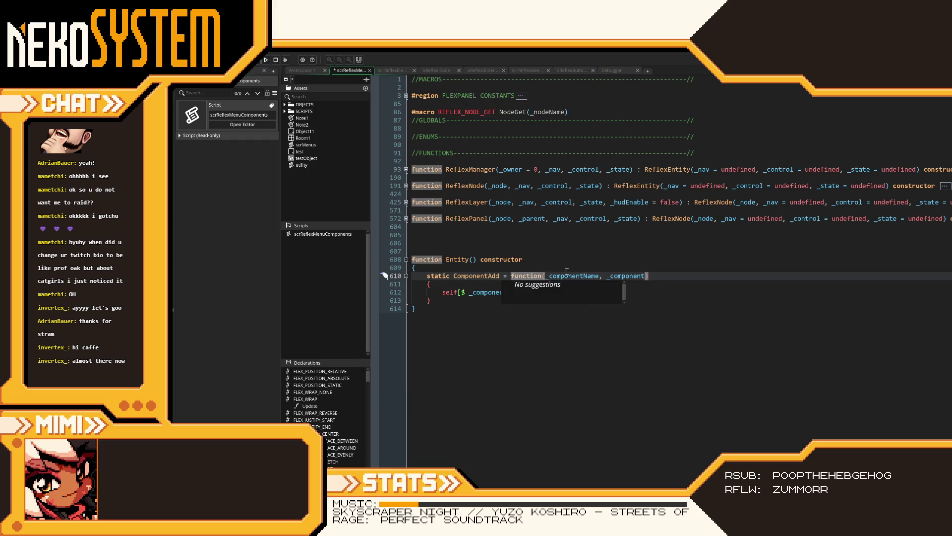
left_click(622, 259)
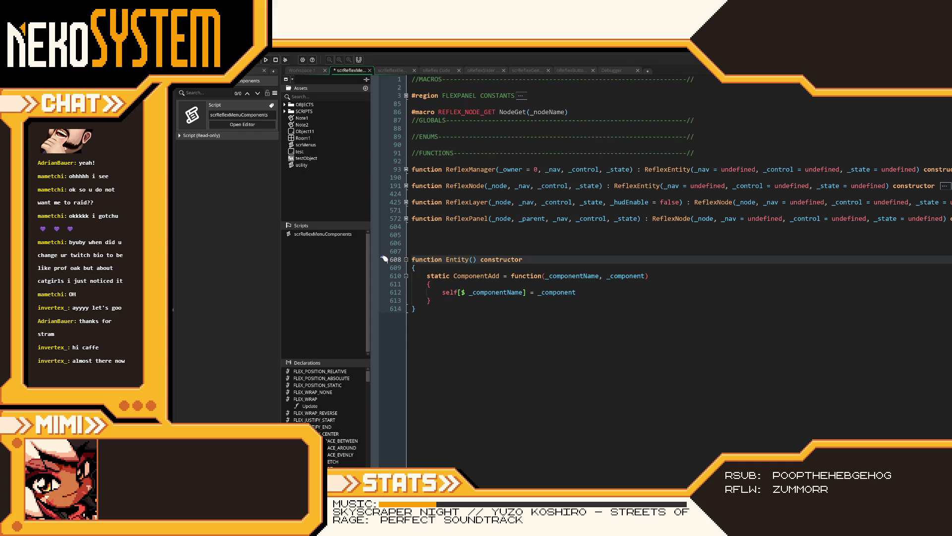
Briefly expand and re-fold ReflexNode and ReflexLayer, returning to ComponentAdd's closing brace line.
left_click(552, 287)
left_click(517, 301)
type(";")
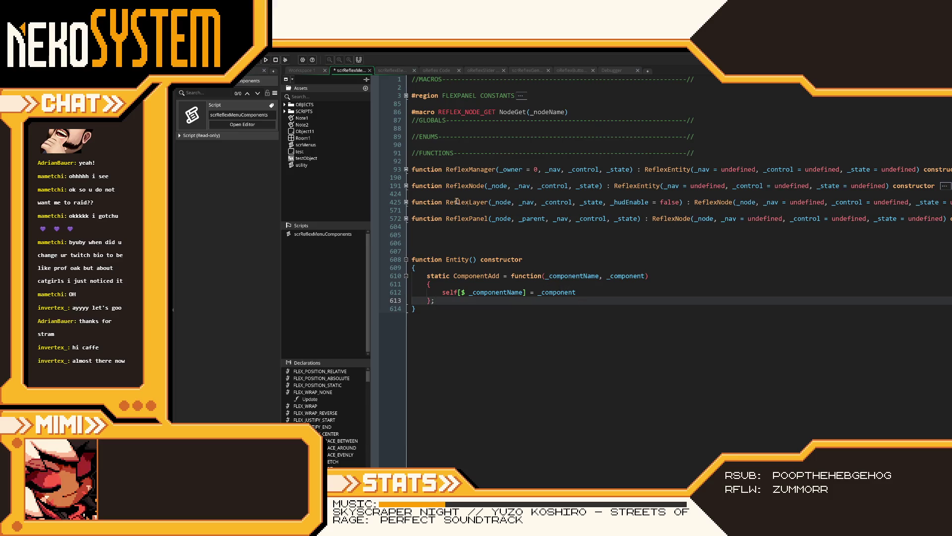
left_click(407, 187)
left_click(407, 187)
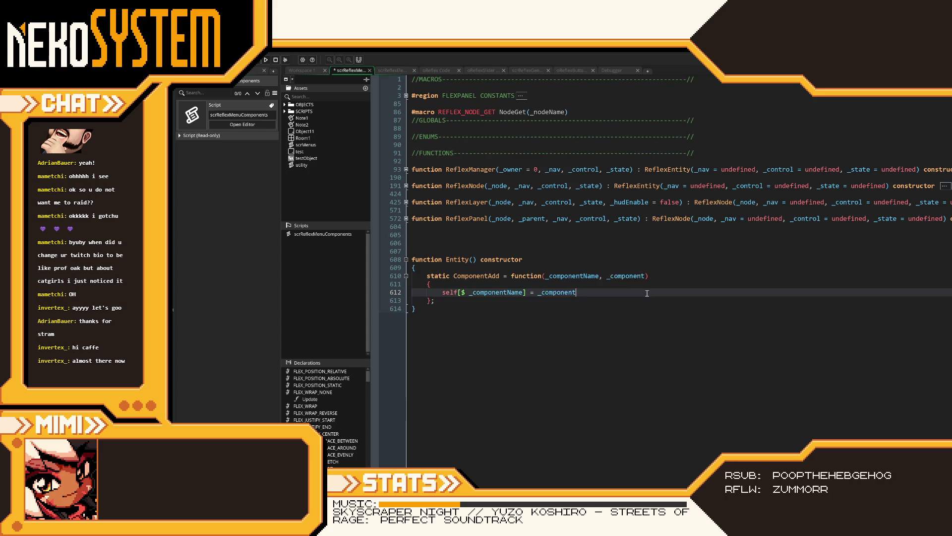
left_click(406, 202)
left_click(407, 202)
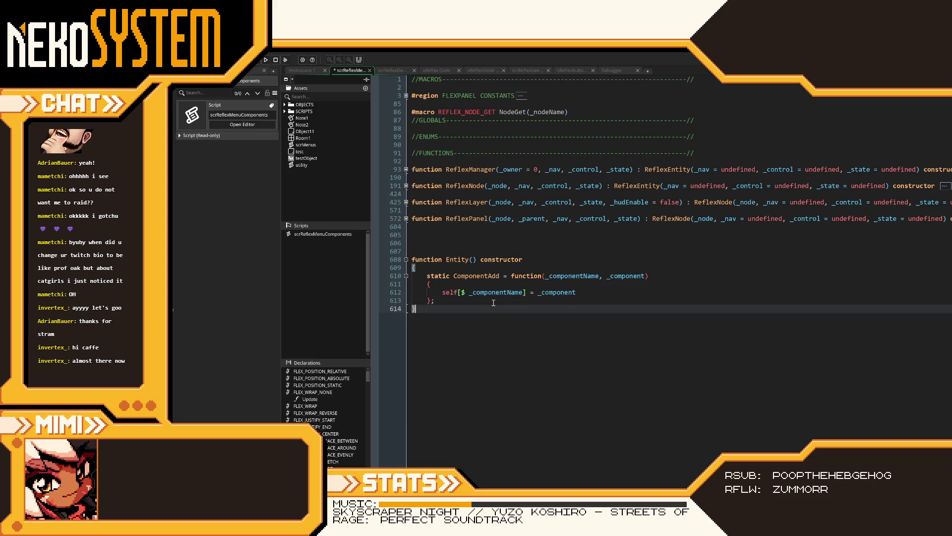
left_click(565, 299)
Save scrReflexMenuComponents with Ctrl+S and review the Entity constructor's closing lines.
key("ctrl+s")
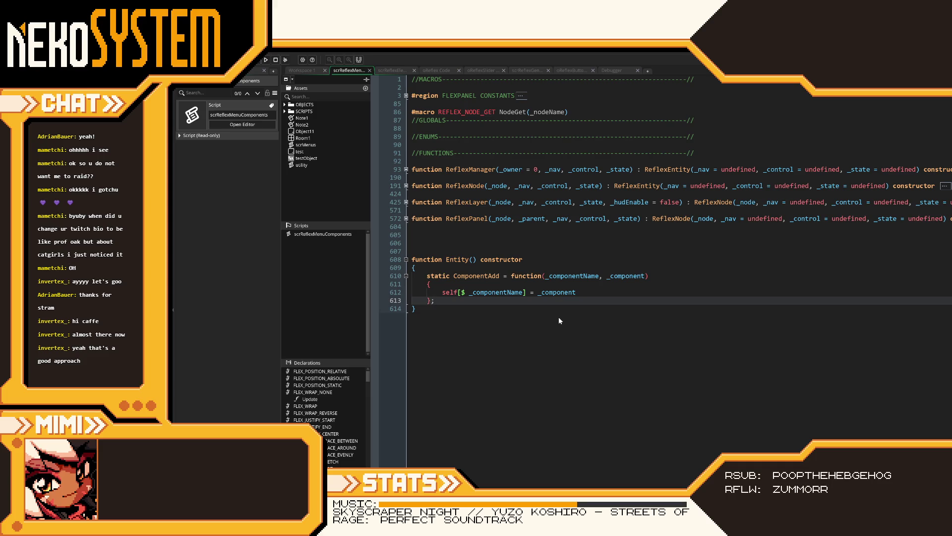
key("Down")
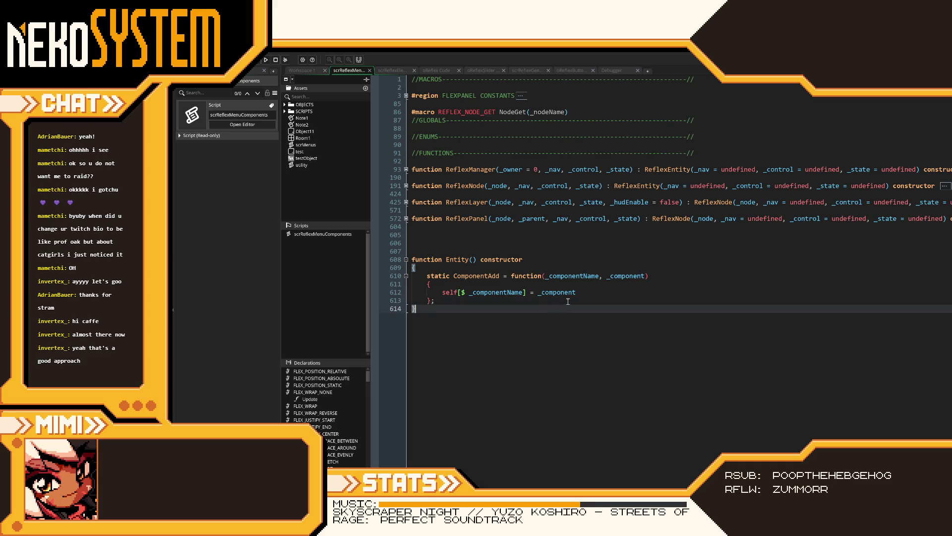
key("Up")
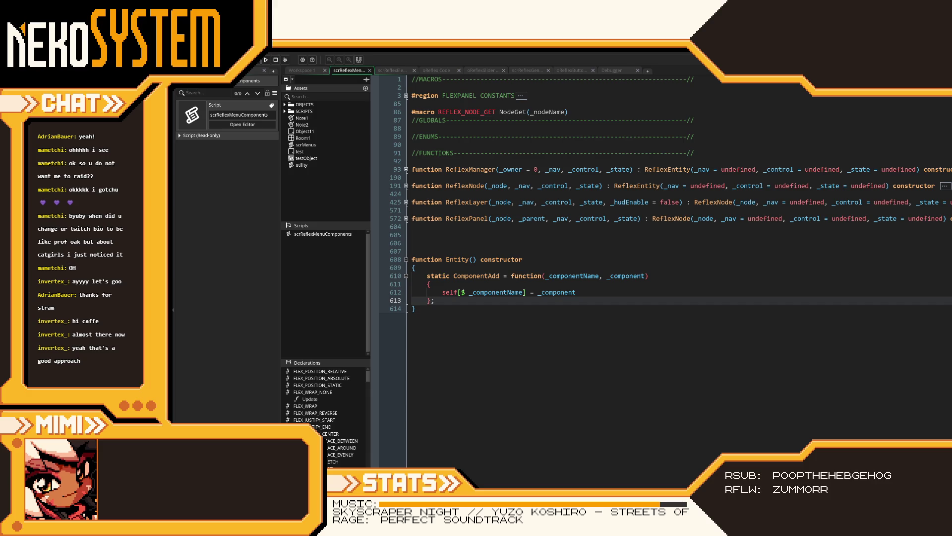
left_click_drag(631, 301, 422, 274)
left_click(455, 297)
key("shift+Up")
key("shift+Up")
key("shift+Up")
key("shift+Home")
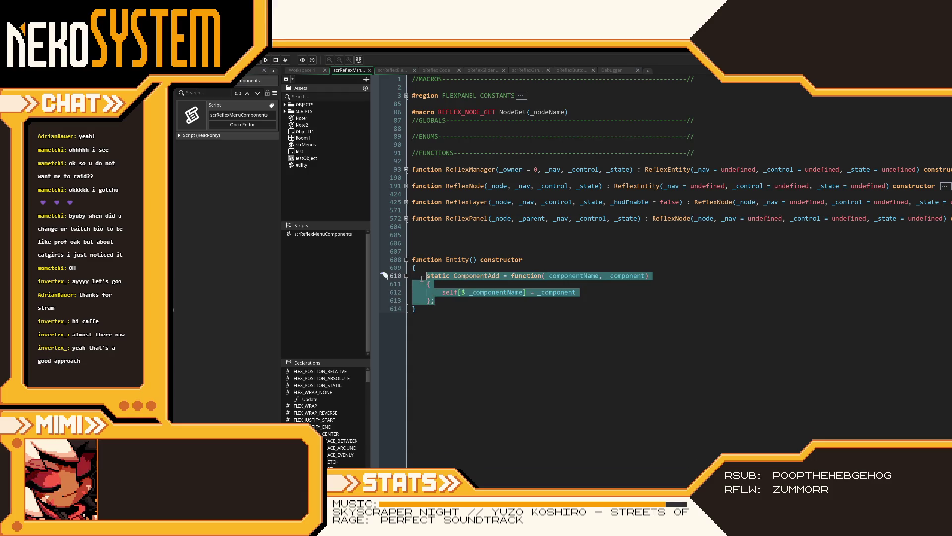
left_click(464, 299)
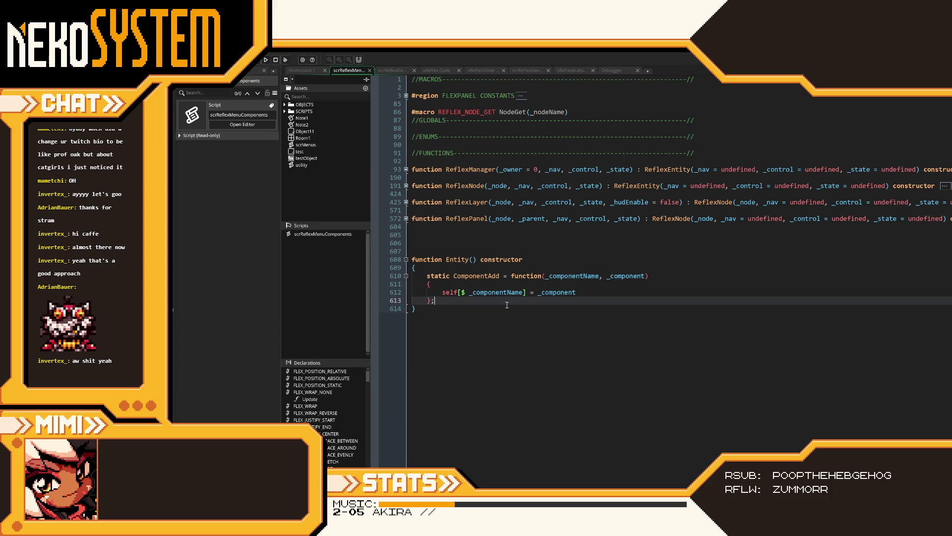
left_click(592, 290)
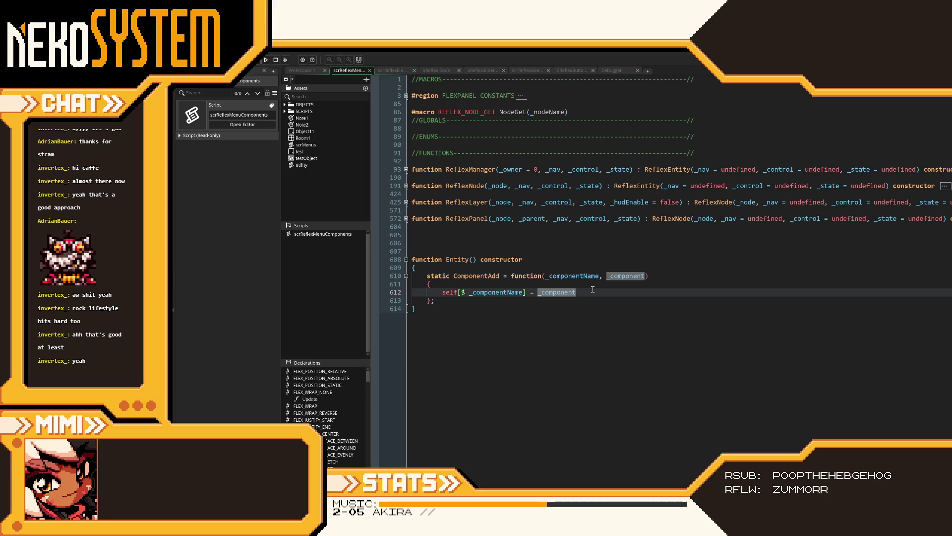
Terminate self[$ _componentName] = _component on line 612 with a semicolon.
type(";")
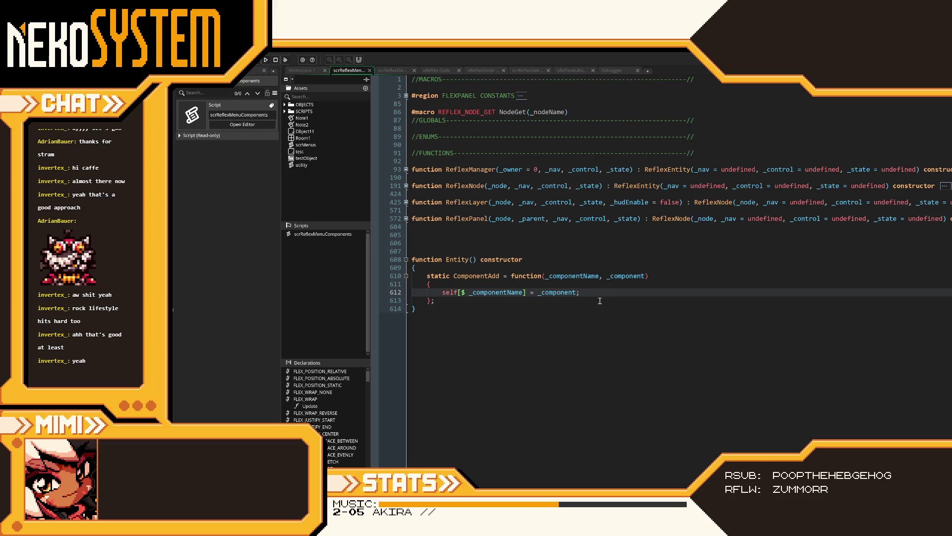
left_click(600, 301)
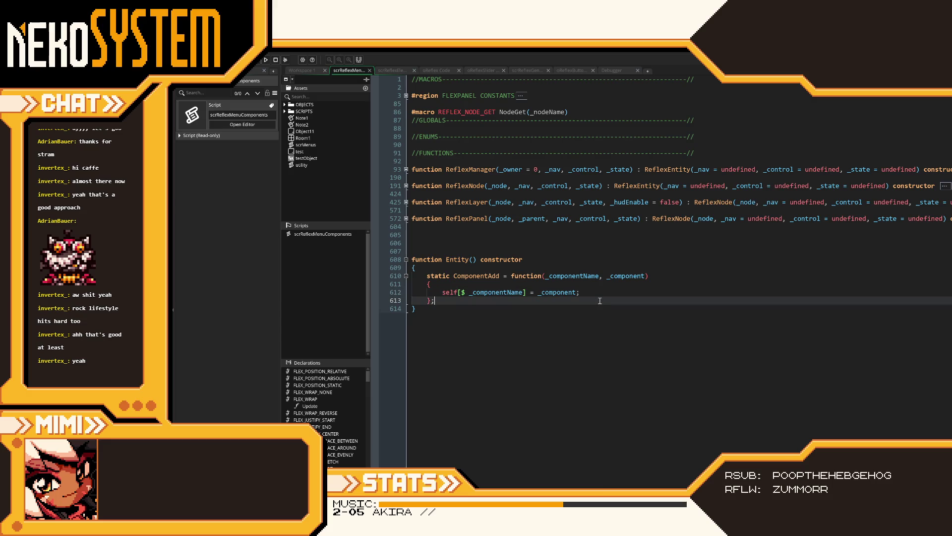